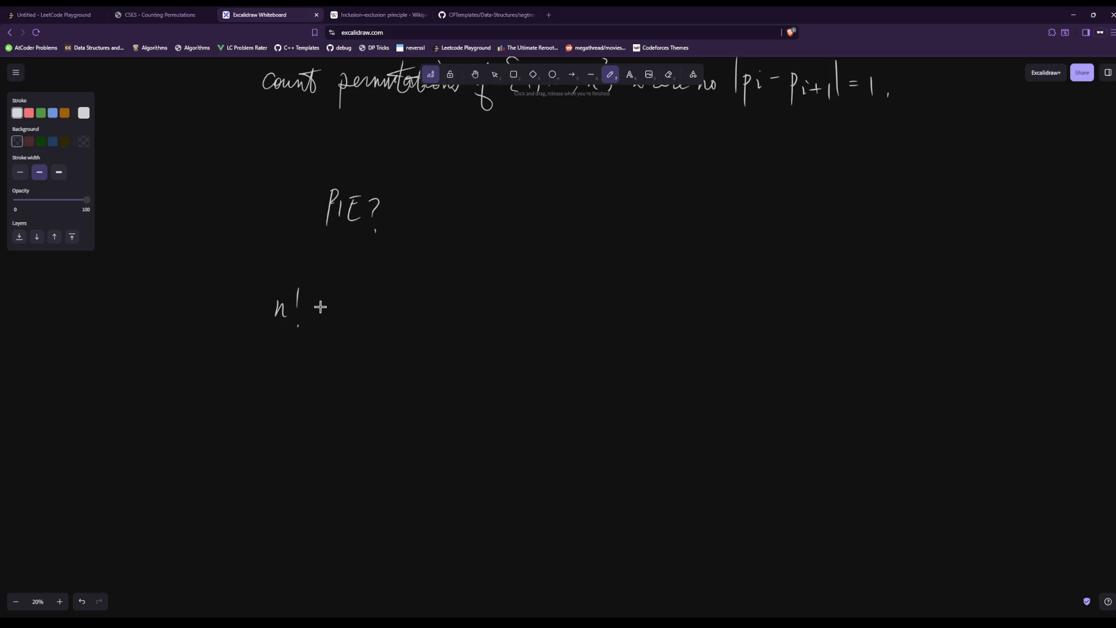
# Add the minus stroke after n! below the PIE? note
pyautogui.moveTo(320, 304); pyautogui.dragTo(332, 303)
# Handwrite 'Ai =' to the right of PIE?, undoing a premature start on the i and i+1 condition
pyautogui.moveTo(472, 235)
pyautogui.mouseDown()
pyautogui.moveTo(488, 232)
pyautogui.moveTo(486, 216)
pyautogui.mouseUp()
pyautogui.moveTo(490, 228)
pyautogui.mouseDown()
pyautogui.moveTo(491, 237)
pyautogui.moveTo(510, 217)
pyautogui.moveTo(534, 220)
pyautogui.moveTo(534, 235)
pyautogui.moveTo(589, 241)
pyautogui.mouseUp()
pyautogui.moveTo(605, 226)
pyautogui.mouseDown()
pyautogui.moveTo(605, 238)
pyautogui.moveTo(618, 234)
pyautogui.mouseUp()
pyautogui.moveTo(631, 222)
pyautogui.mouseDown()
pyautogui.moveTo(631, 237)
pyautogui.moveTo(724, 230)
pyautogui.mouseUp()
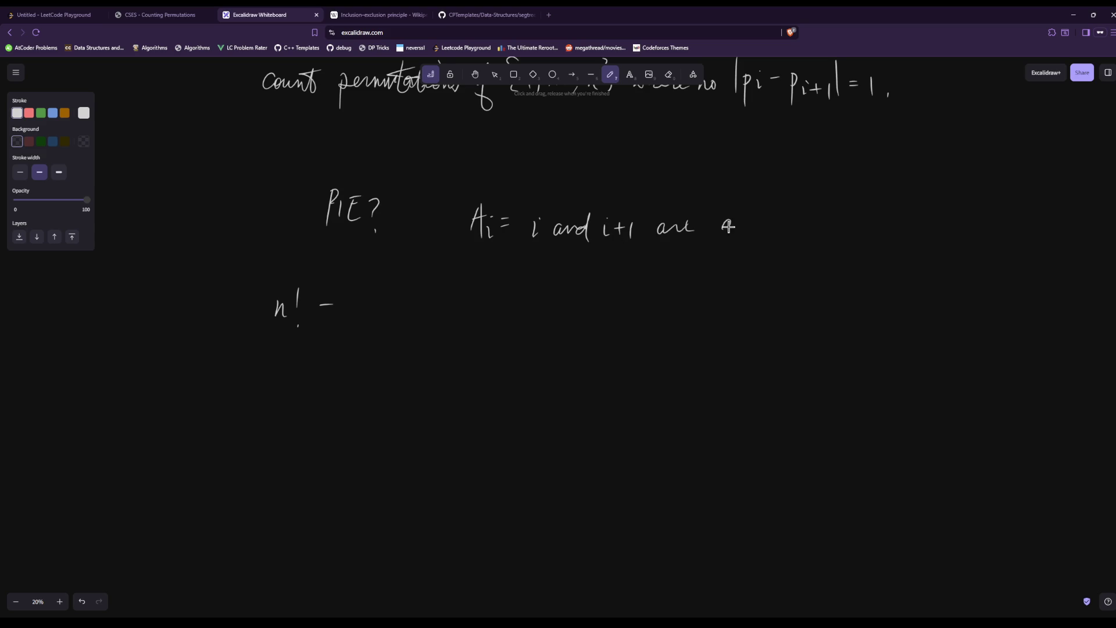
pyautogui.hotkey('ctrl', 'z')
pyautogui.hotkey('ctrl', 'z')
pyautogui.hotkey('ctrl', 'z')
# Open the set brace and write 'permutations P with', undoing misdrawn letters
pyautogui.hotkey('ctrl', 'z')
pyautogui.hotkey('ctrl', 'z')
pyautogui.hotkey('ctrl', 'z')
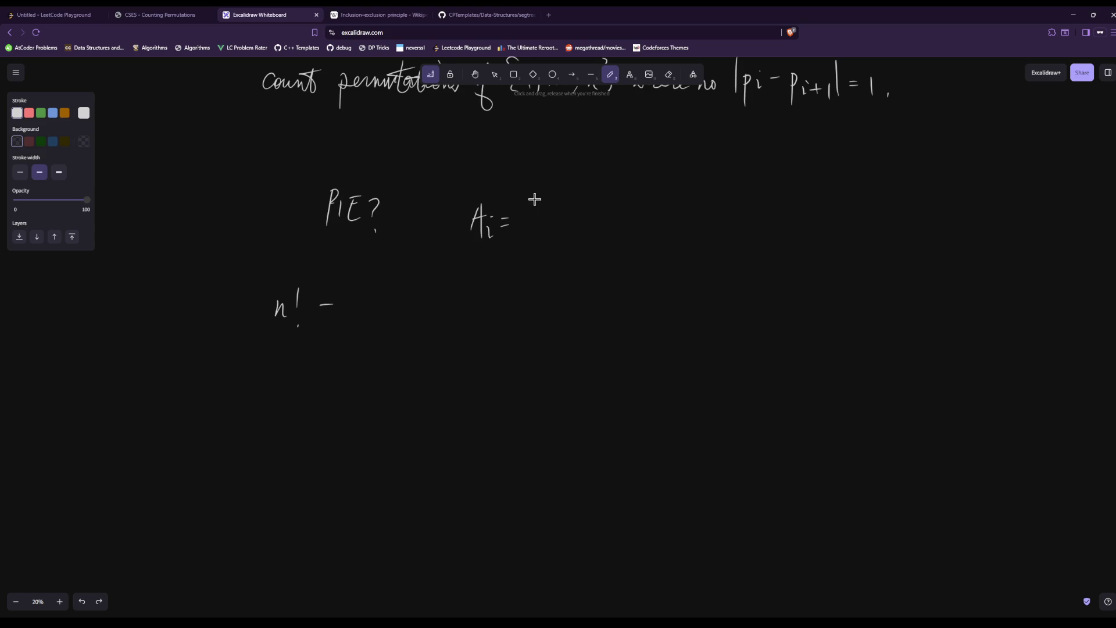
pyautogui.moveTo(536, 201)
pyautogui.mouseDown()
pyautogui.moveTo(533, 243)
pyautogui.moveTo(562, 216)
pyautogui.moveTo(560, 234)
pyautogui.mouseUp()
pyautogui.moveTo(561, 211)
pyautogui.mouseDown()
pyautogui.moveTo(563, 226)
pyautogui.moveTo(607, 216)
pyautogui.moveTo(565, 226)
pyautogui.moveTo(546, 246)
pyautogui.mouseUp()
pyautogui.hotkey('ctrl', 'z')
pyautogui.hotkey('ctrl', 'z')
pyautogui.hotkey('ctrl', 'z')
pyautogui.hotkey('ctrl', 'z')
pyautogui.moveTo(549, 220)
pyautogui.mouseDown()
pyautogui.moveTo(606, 232)
pyautogui.moveTo(624, 214)
pyautogui.mouseUp()
pyautogui.moveTo(620, 227); pyautogui.dragTo(660, 232)
pyautogui.moveTo(677, 221)
pyautogui.mouseDown()
pyautogui.moveTo(691, 221)
pyautogui.moveTo(678, 232)
pyautogui.mouseUp()
pyautogui.moveTo(679, 210)
pyautogui.mouseDown()
pyautogui.moveTo(781, 234)
pyautogui.moveTo(786, 220)
pyautogui.mouseUp()
pyautogui.hotkey('ctrl', 'z')
pyautogui.hotkey('ctrl', 'z')
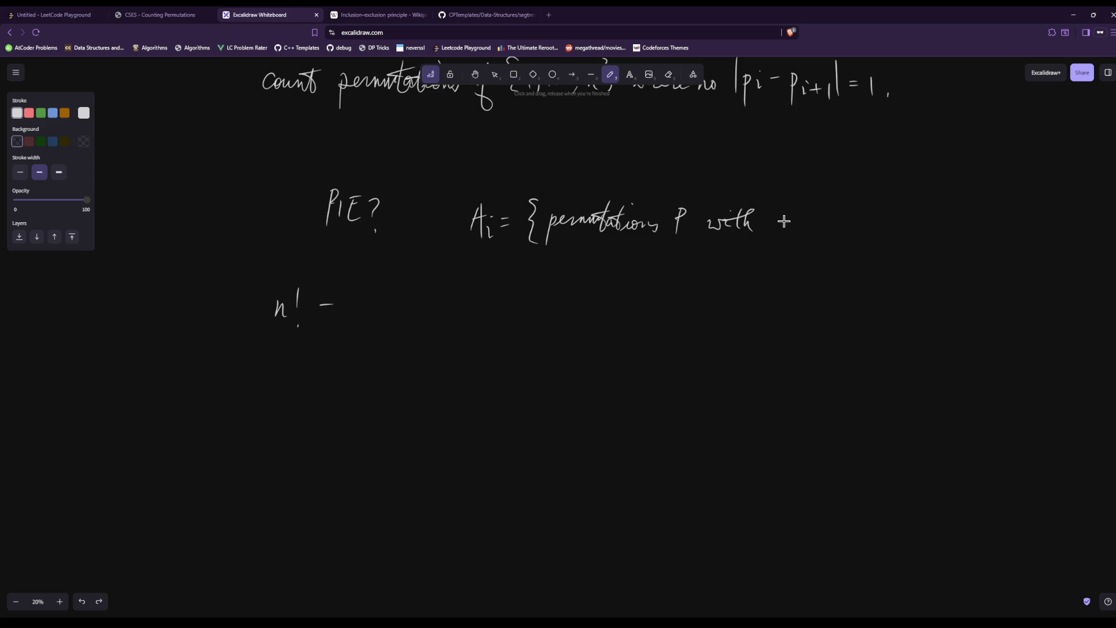
# Attempt the condition after 'with', then undo the misdrawn p, p_i and +1 strokes
pyautogui.moveTo(779, 219)
pyautogui.mouseDown()
pyautogui.moveTo(776, 247)
pyautogui.moveTo(782, 228)
pyautogui.mouseUp()
pyautogui.moveTo(789, 224); pyautogui.dragTo(794, 231)
pyautogui.hotkey('ctrl', 'z')
pyautogui.click(798, 221)
pyautogui.moveTo(809, 232); pyautogui.dragTo(848, 227)
pyautogui.moveTo(842, 223); pyautogui.dragTo(853, 240)
pyautogui.hotkey('ctrl', 'z')
pyautogui.hotkey('ctrl', 'z')
pyautogui.hotkey('ctrl', 'z')
pyautogui.hotkey('ctrl', 'z')
pyautogui.hotkey('ctrl', 'z')
pyautogui.hotkey('ctrl', 'z')
pyautogui.moveTo(782, 202)
pyautogui.mouseDown()
pyautogui.moveTo(785, 253)
pyautogui.moveTo(799, 226)
pyautogui.moveTo(775, 235)
pyautogui.mouseUp()
pyautogui.hotkey('ctrl', 'z')
pyautogui.hotkey('ctrl', 'z')
# Write |pi+1 − pi| = 1 after 'with' and close the set brace
pyautogui.moveTo(789, 214)
pyautogui.mouseDown()
pyautogui.moveTo(789, 239)
pyautogui.moveTo(813, 227)
pyautogui.mouseUp()
pyautogui.moveTo(809, 222); pyautogui.dragTo(809, 233)
pyautogui.moveTo(820, 222)
pyautogui.mouseDown()
pyautogui.moveTo(820, 235)
pyautogui.moveTo(833, 225)
pyautogui.moveTo(843, 245)
pyautogui.mouseUp()
pyautogui.moveTo(843, 216)
pyautogui.mouseDown()
pyautogui.moveTo(858, 238)
pyautogui.moveTo(896, 219)
pyautogui.mouseUp()
pyautogui.moveTo(884, 227)
pyautogui.mouseDown()
pyautogui.moveTo(930, 233)
pyautogui.moveTo(923, 244)
pyautogui.mouseUp()
pyautogui.click(922, 233)
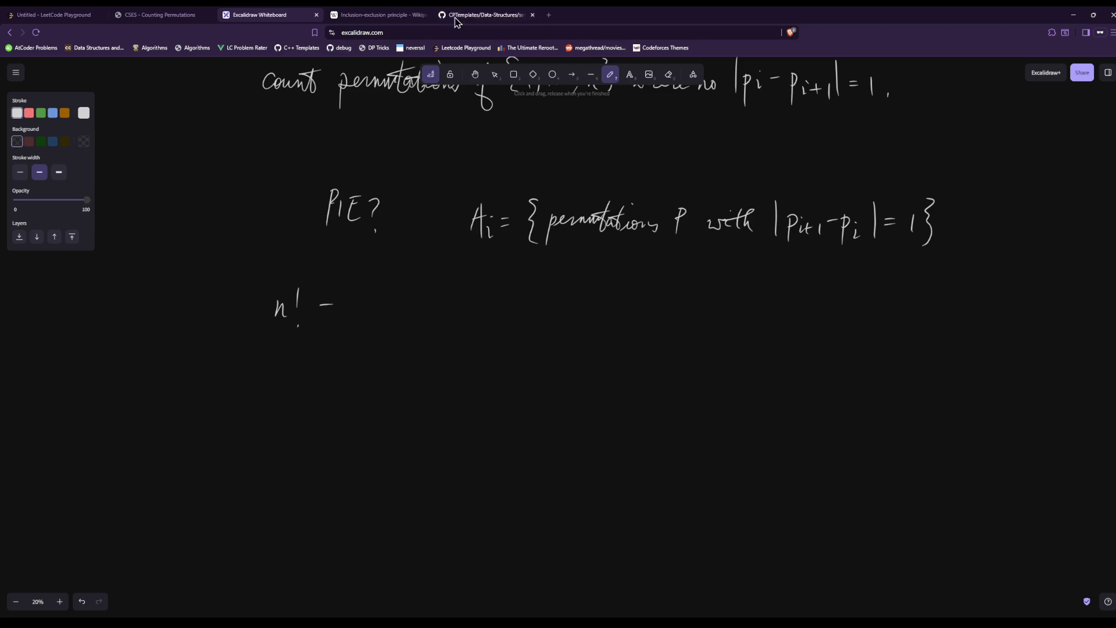
pyautogui.click(378, 14)
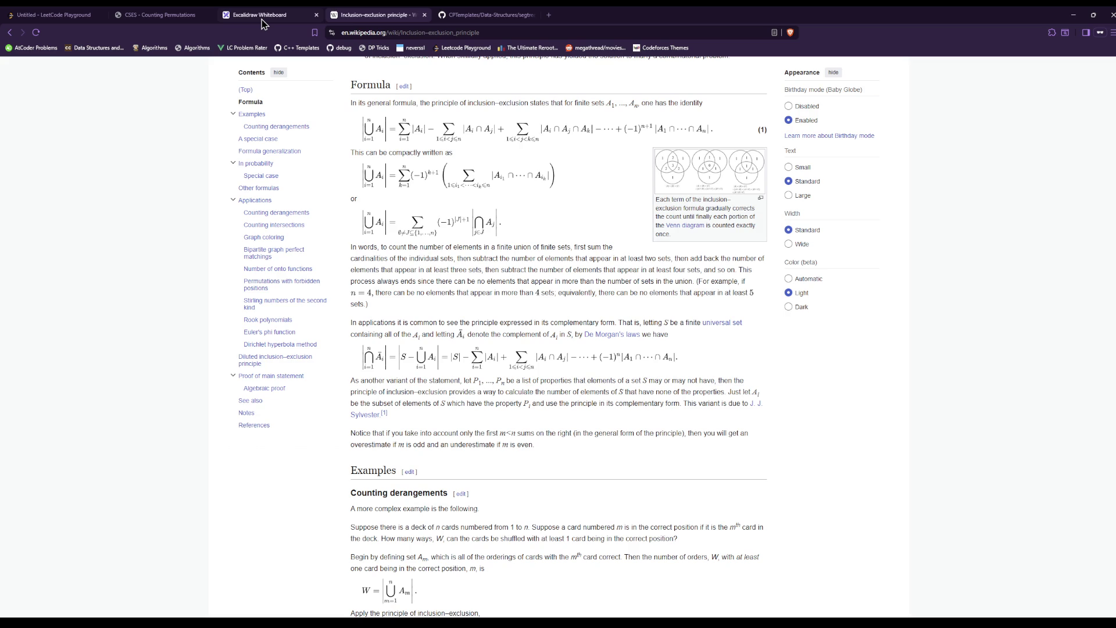
pyautogui.click(261, 22)
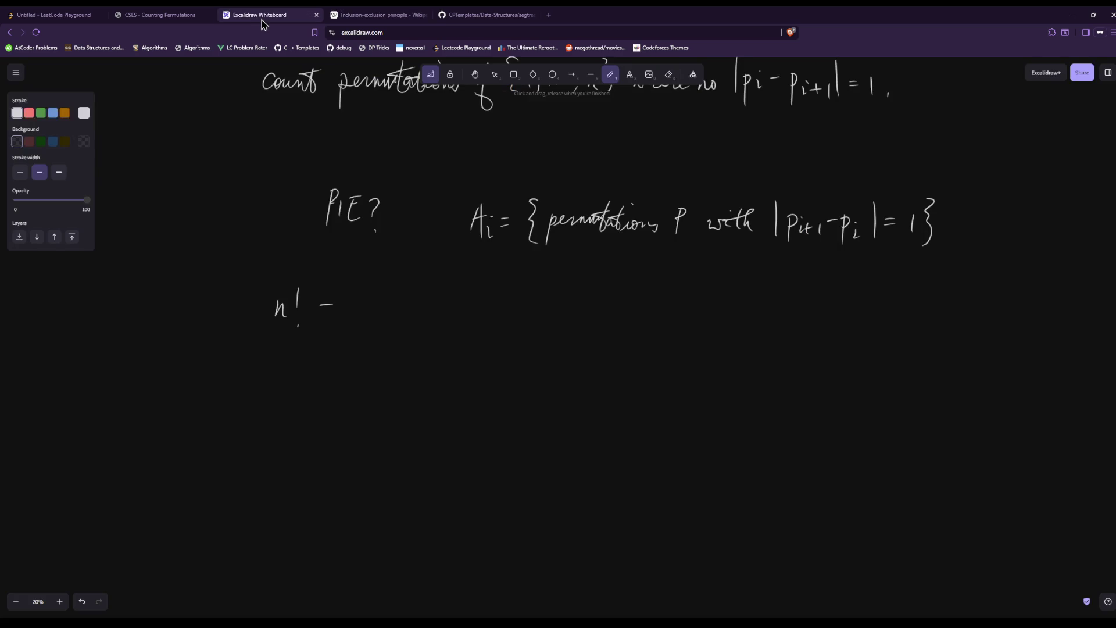
pyautogui.click(343, 15)
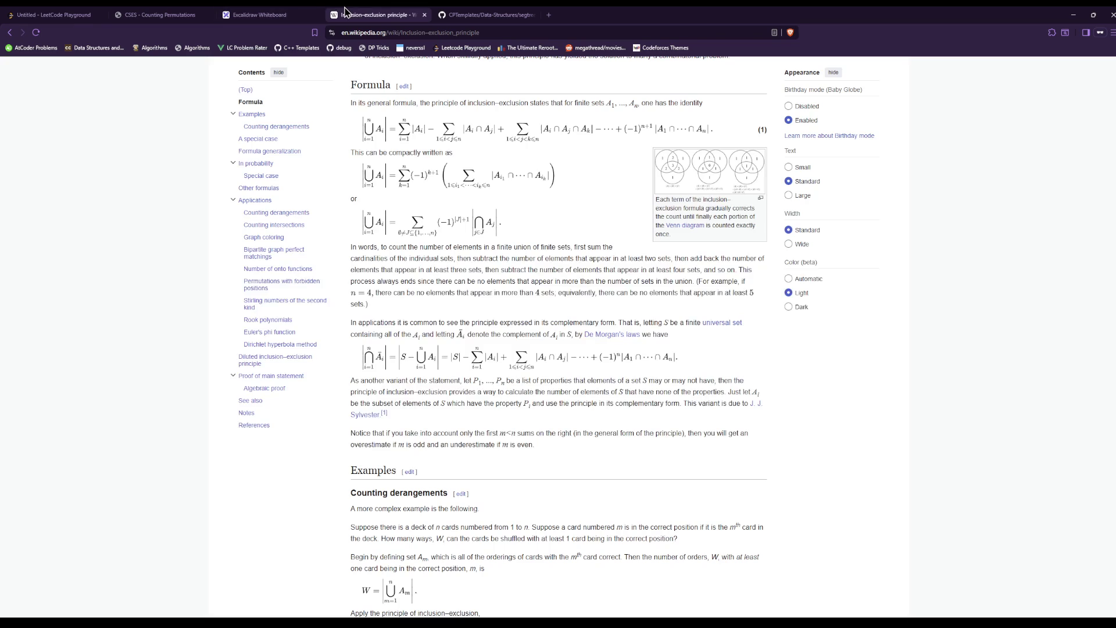
pyautogui.click(310, 13)
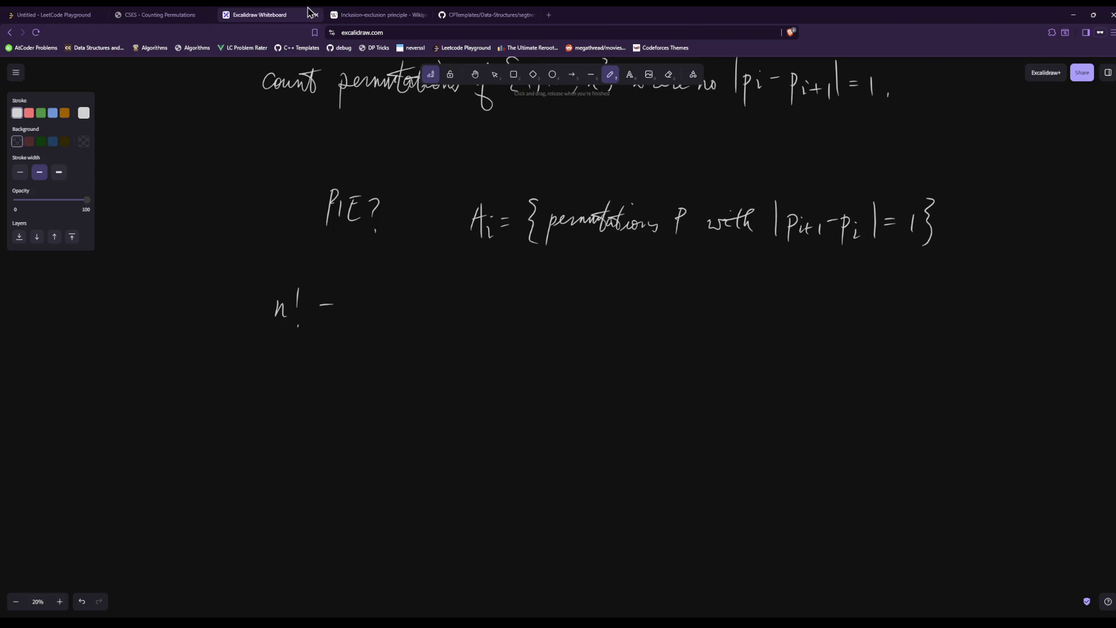
pyautogui.click(360, 14)
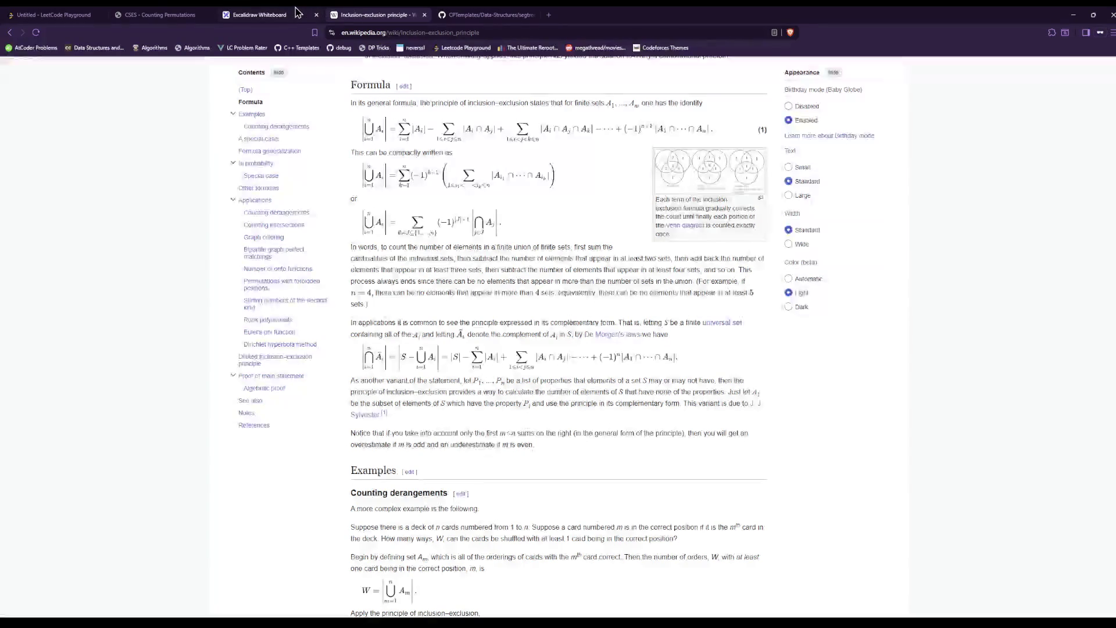
pyautogui.click(296, 12)
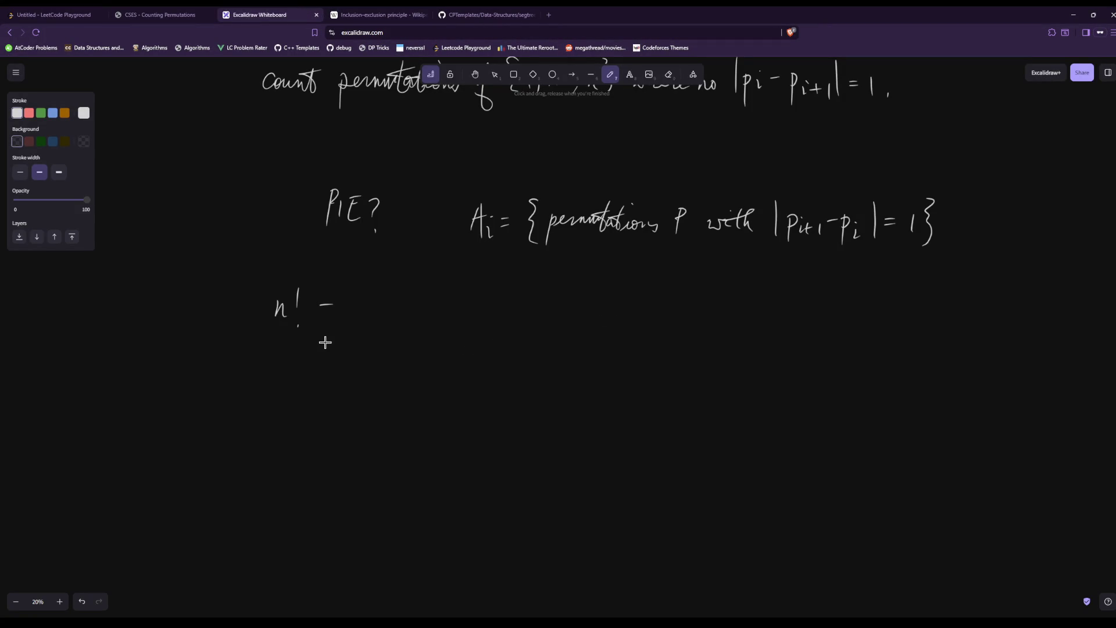
# Cross out the minus after n! and write |⋃_{i=0}^{n−2} Ai| below it
pyautogui.moveTo(291, 317); pyautogui.dragTo(345, 311)
pyautogui.moveTo(308, 361); pyautogui.dragTo(311, 427)
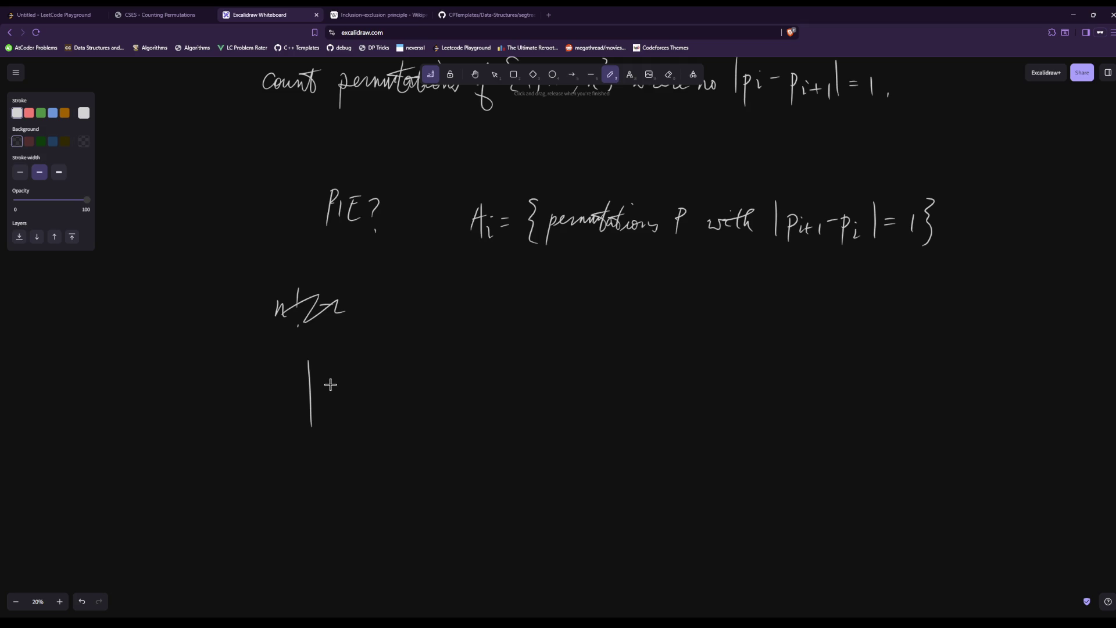
pyautogui.moveTo(336, 378)
pyautogui.mouseDown()
pyautogui.moveTo(324, 437)
pyautogui.moveTo(356, 433)
pyautogui.mouseUp()
pyautogui.hotkey('ctrl', 'z')
pyautogui.moveTo(337, 431); pyautogui.dragTo(363, 428)
pyautogui.moveTo(322, 366); pyautogui.dragTo(326, 366)
pyautogui.moveTo(379, 409)
pyautogui.mouseDown()
pyautogui.moveTo(386, 380)
pyautogui.moveTo(403, 414)
pyautogui.mouseUp()
pyautogui.click(406, 392)
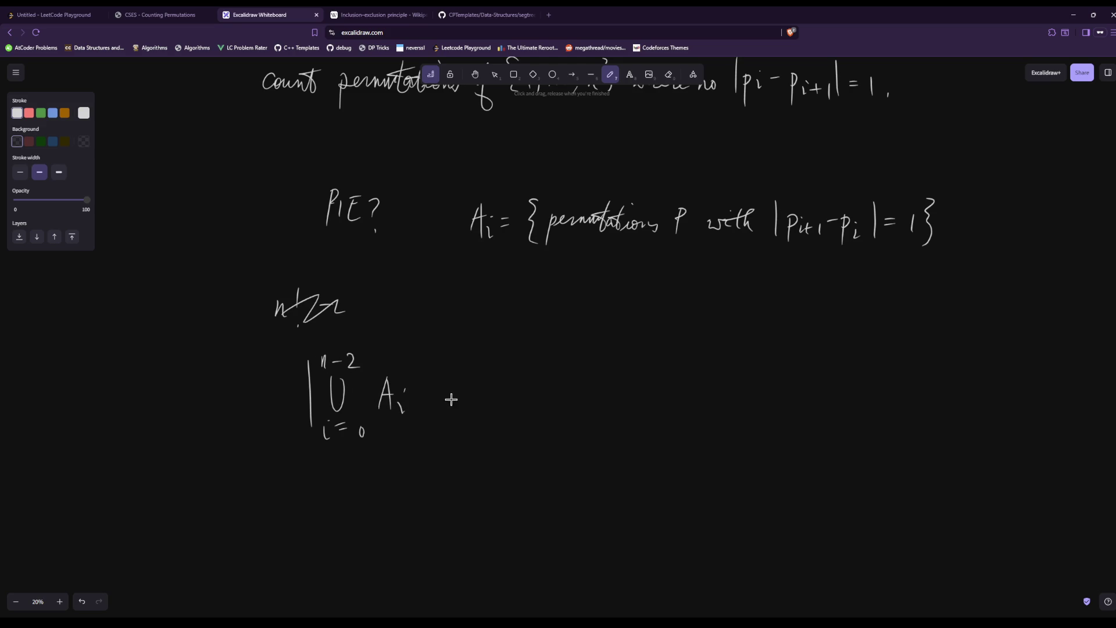
pyautogui.moveTo(427, 352)
pyautogui.mouseDown()
pyautogui.moveTo(431, 430)
pyautogui.moveTo(465, 393)
pyautogui.mouseUp()
# Check the Wikipedia inclusion–exclusion formula, then draw a Σ after the equals sign with index j
pyautogui.click(383, 14)
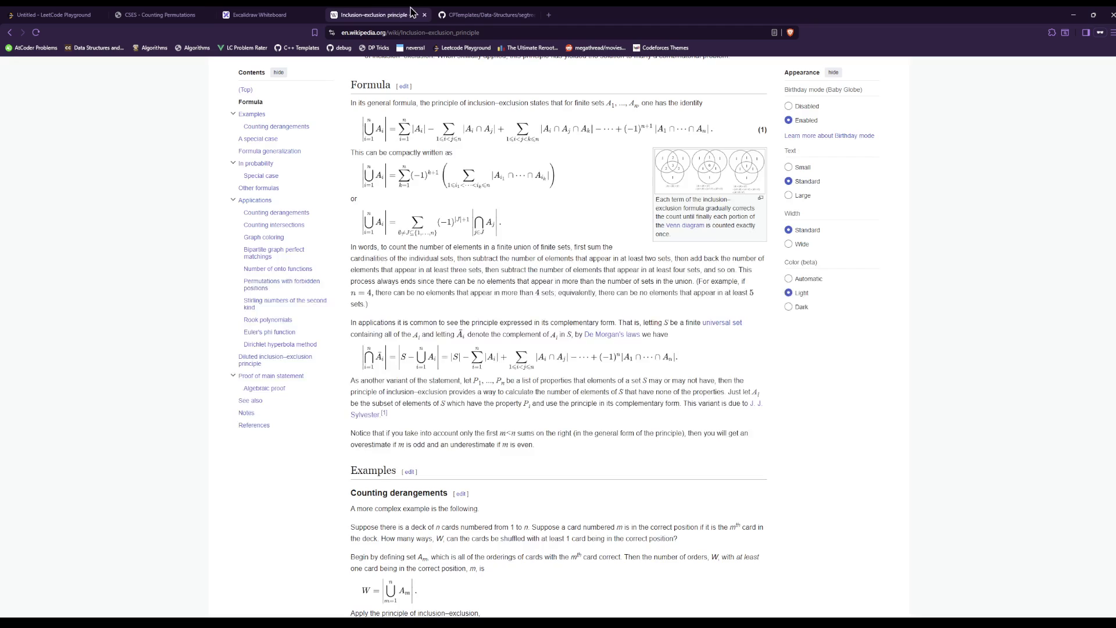
pyautogui.click(259, 14)
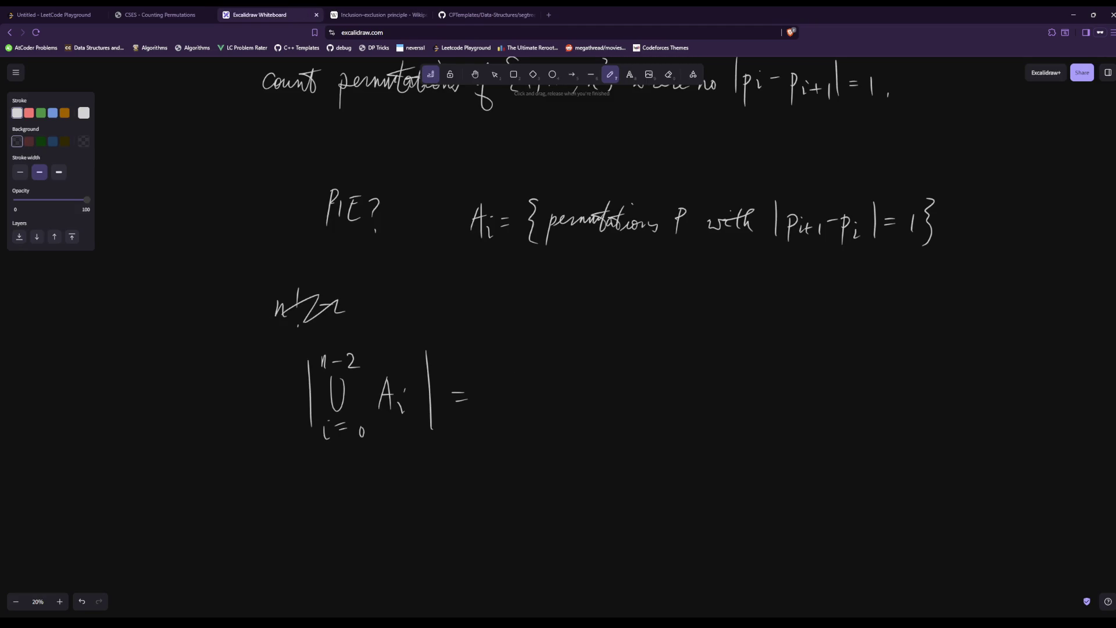
pyautogui.moveTo(526, 365)
pyautogui.mouseDown()
pyautogui.moveTo(506, 366)
pyautogui.moveTo(536, 394)
pyautogui.mouseUp()
pyautogui.moveTo(487, 436); pyautogui.dragTo(483, 464)
pyautogui.click(483, 423)
# Remove the stray stroke and write ∅ ≠ J ∈ { beneath the Σ
pyautogui.click(378, 14)
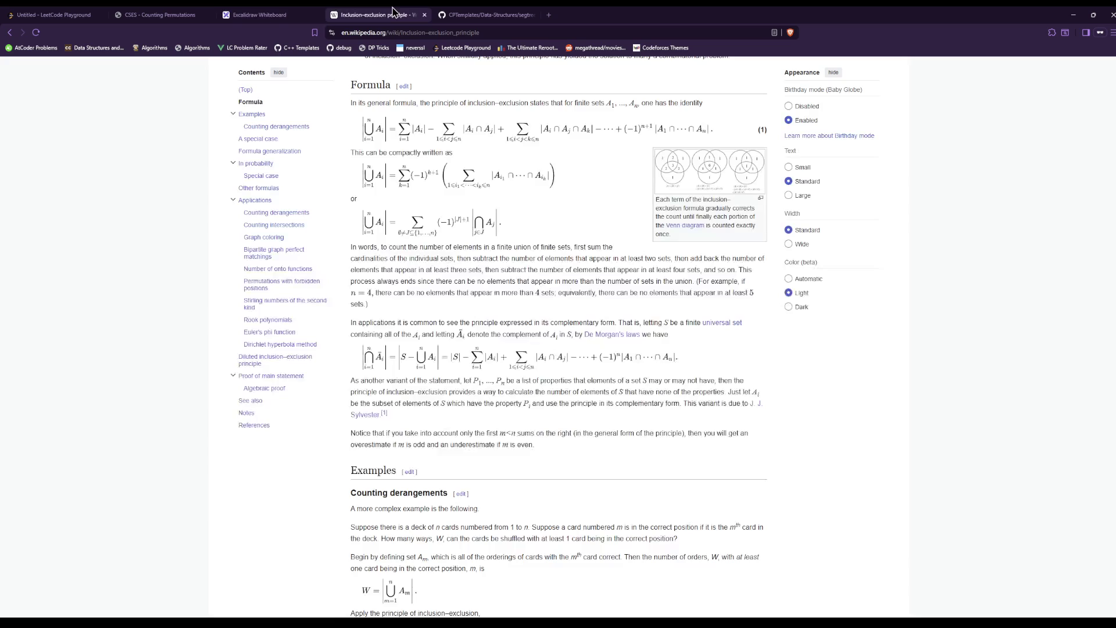
pyautogui.click(289, 13)
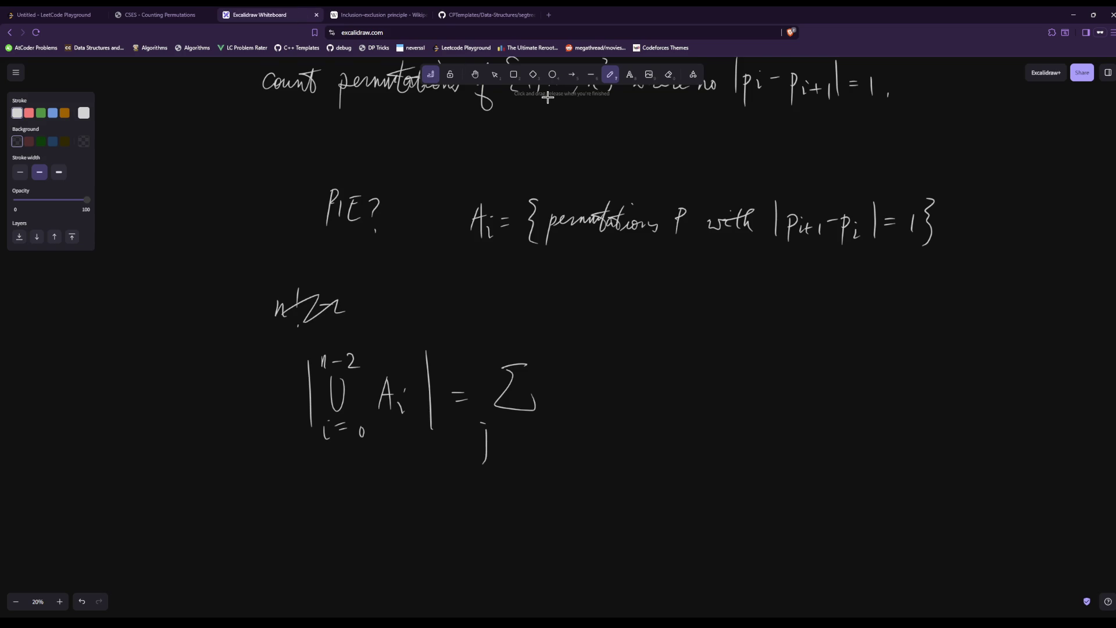
pyautogui.hotkey('ctrl', 'z')
pyautogui.moveTo(471, 433)
pyautogui.mouseDown()
pyautogui.moveTo(471, 459)
pyautogui.moveTo(499, 435)
pyautogui.mouseUp()
pyautogui.moveTo(486, 444); pyautogui.dragTo(544, 457)
pyautogui.moveTo(557, 439); pyautogui.dragTo(562, 455)
pyautogui.click(576, 449)
pyautogui.click(578, 449)
# Complete the index set as {0, …, n−2}, replacing the range that started at 1
pyautogui.hotkey('ctrl', 'z')
pyautogui.hotkey('ctrl', 'z')
pyautogui.hotkey('ctrl', 'z')
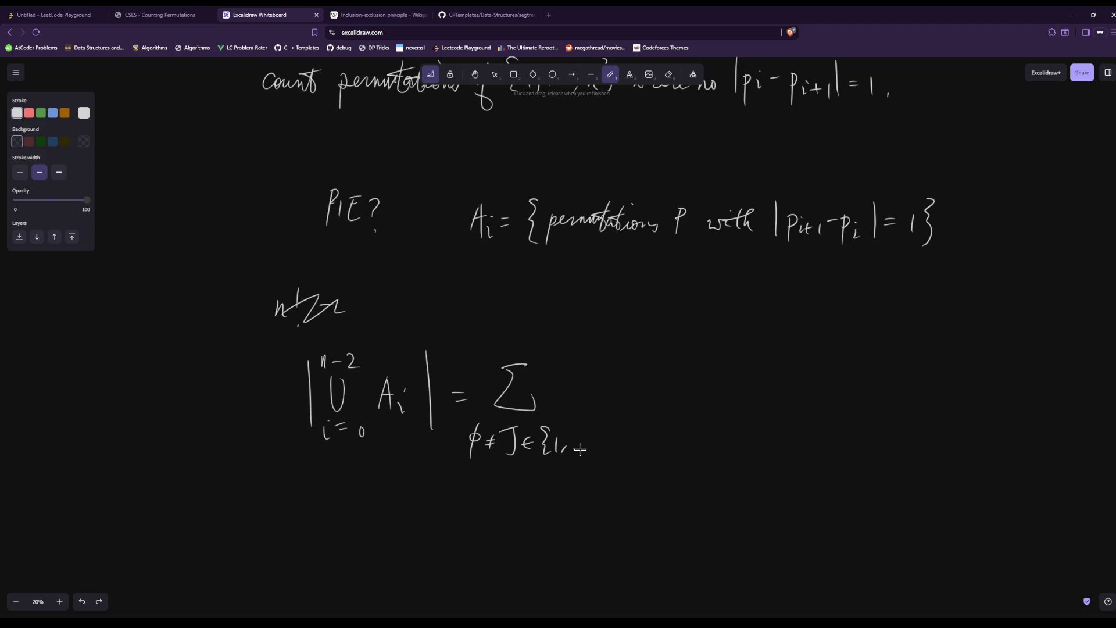
pyautogui.moveTo(561, 435)
pyautogui.mouseDown()
pyautogui.moveTo(570, 456)
pyautogui.moveTo(629, 443)
pyautogui.mouseUp()
pyautogui.click(583, 453)
pyautogui.click(590, 453)
pyautogui.click(598, 453)
pyautogui.moveTo(631, 435); pyautogui.dragTo(643, 458)
pyautogui.click(348, 15)
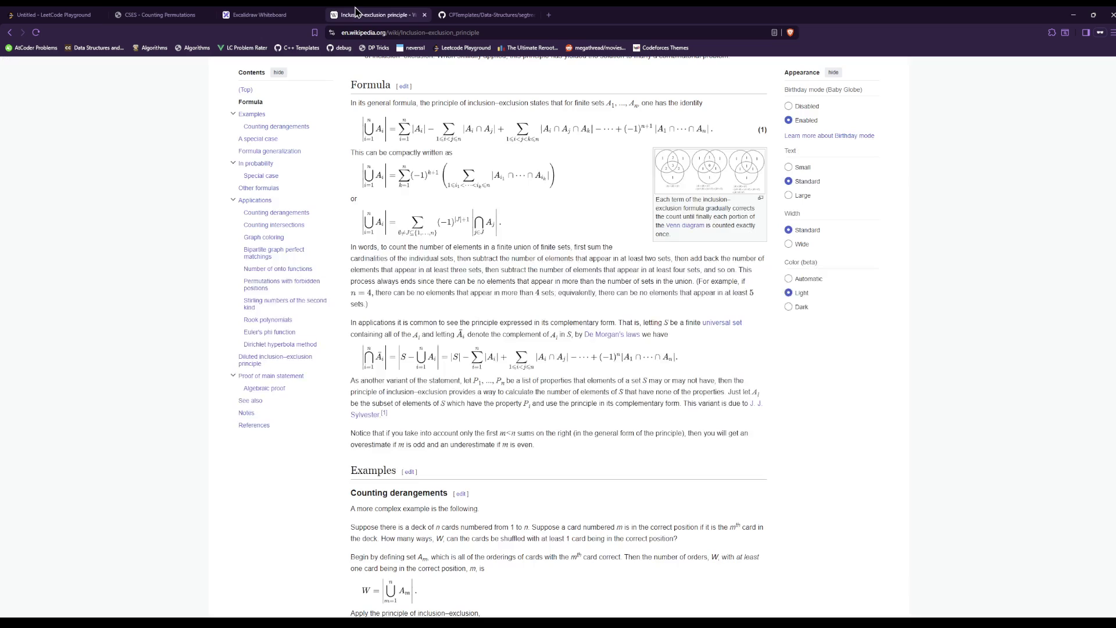
pyautogui.click(267, 14)
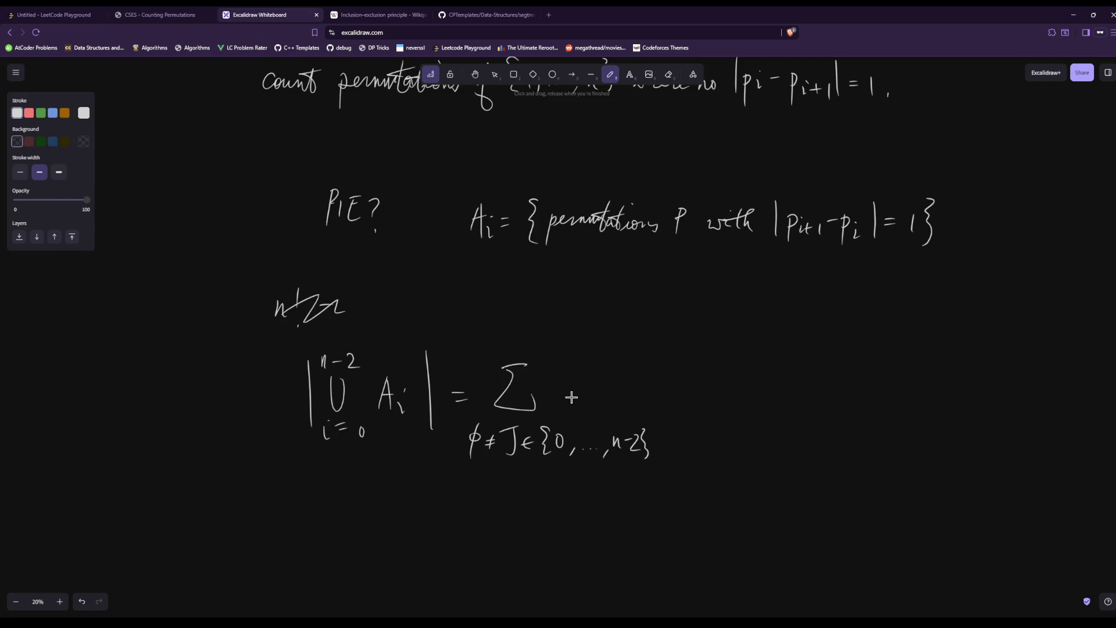
# Write (−1)^{|J|+1} to the right of the Σ, fixing a misplaced plus
pyautogui.moveTo(568, 379); pyautogui.dragTo(567, 407)
pyautogui.moveTo(575, 393); pyautogui.dragTo(582, 393)
pyautogui.moveTo(588, 381)
pyautogui.mouseDown()
pyautogui.moveTo(588, 408)
pyautogui.moveTo(602, 411)
pyautogui.mouseUp()
pyautogui.moveTo(616, 355)
pyautogui.mouseDown()
pyautogui.moveTo(623, 373)
pyautogui.moveTo(652, 368)
pyautogui.mouseUp()
pyautogui.moveTo(645, 361)
pyautogui.mouseDown()
pyautogui.moveTo(639, 374)
pyautogui.moveTo(654, 367)
pyautogui.mouseUp()
pyautogui.hotkey('ctrl', 'z')
pyautogui.hotkey('ctrl', 'z')
pyautogui.moveTo(649, 360); pyautogui.dragTo(649, 372)
pyautogui.moveTo(659, 360); pyautogui.dragTo(661, 376)
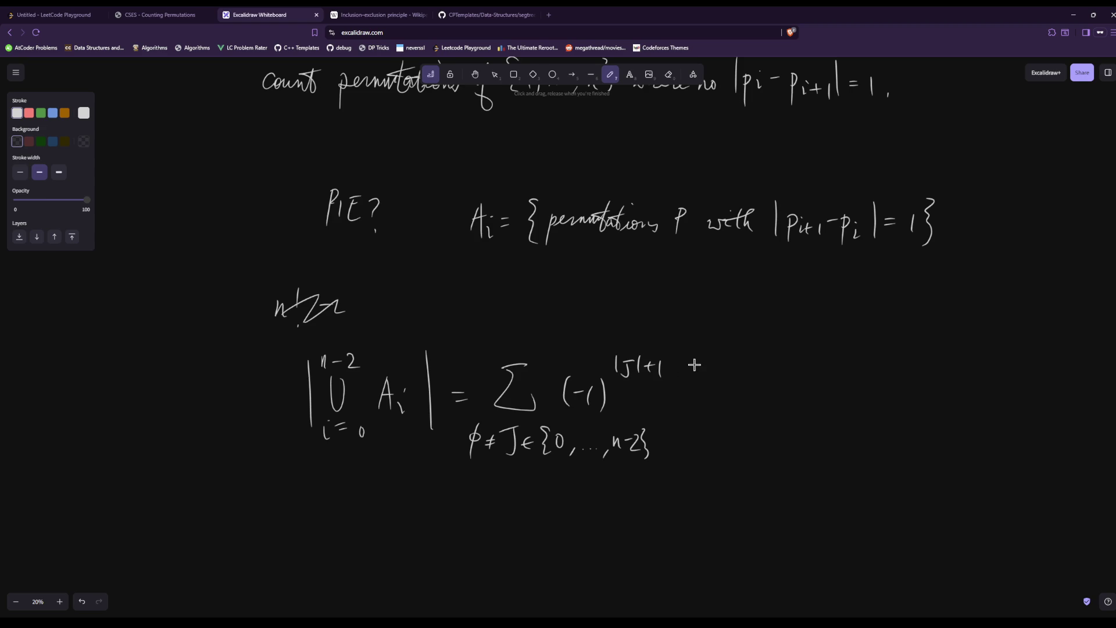
pyautogui.click(407, 14)
pyautogui.click(299, 14)
# Write |⋂_{j∈J} Aj after the exponent, redrawing the intersection sign
pyautogui.moveTo(684, 355)
pyautogui.mouseDown()
pyautogui.moveTo(684, 430)
pyautogui.moveTo(727, 400)
pyautogui.mouseUp()
pyautogui.hotkey('ctrl', 'z')
pyautogui.moveTo(697, 414)
pyautogui.mouseDown()
pyautogui.moveTo(692, 443)
pyautogui.moveTo(724, 429)
pyautogui.moveTo(734, 441)
pyautogui.moveTo(721, 440)
pyautogui.mouseUp()
pyautogui.click(701, 407)
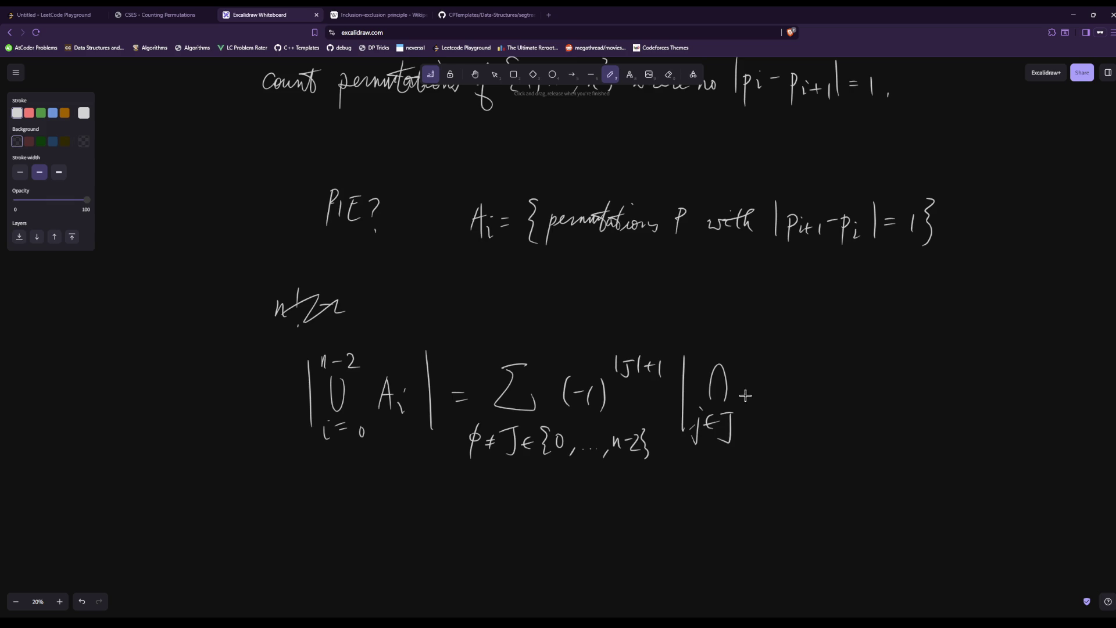
pyautogui.moveTo(758, 373)
pyautogui.mouseDown()
pyautogui.moveTo(749, 401)
pyautogui.moveTo(763, 407)
pyautogui.mouseUp()
pyautogui.moveTo(749, 393)
pyautogui.mouseDown()
pyautogui.moveTo(765, 390)
pyautogui.moveTo(767, 430)
pyautogui.mouseUp()
pyautogui.click(772, 395)
pyautogui.moveTo(797, 354); pyautogui.dragTo(802, 434)
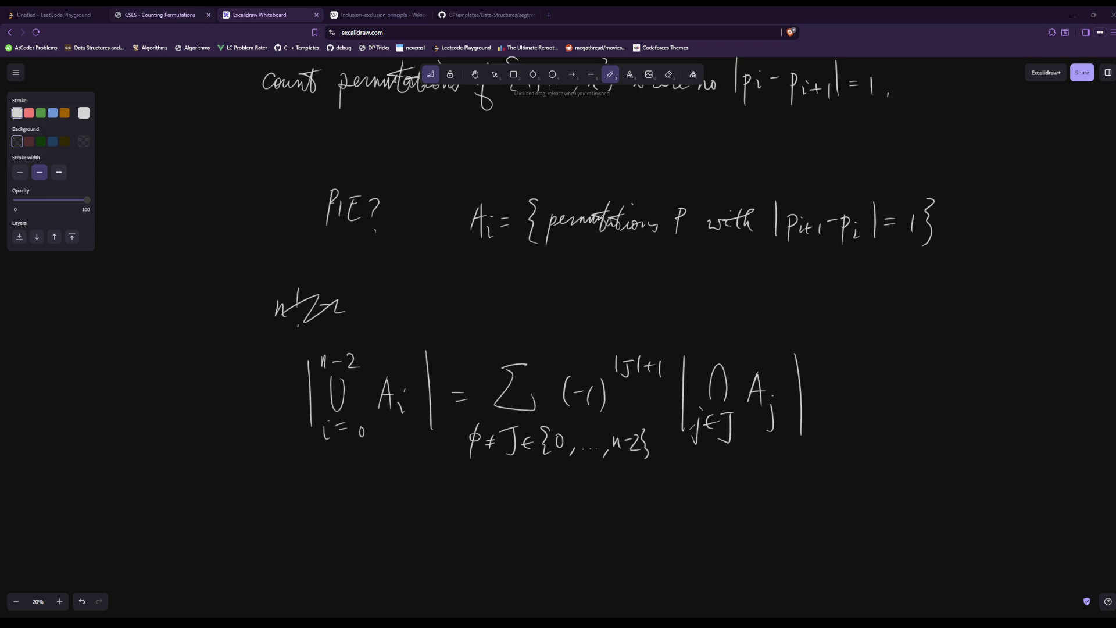
# Switch to the CSES Counting Permutations problem in the browser
pyautogui.click(156, 14)
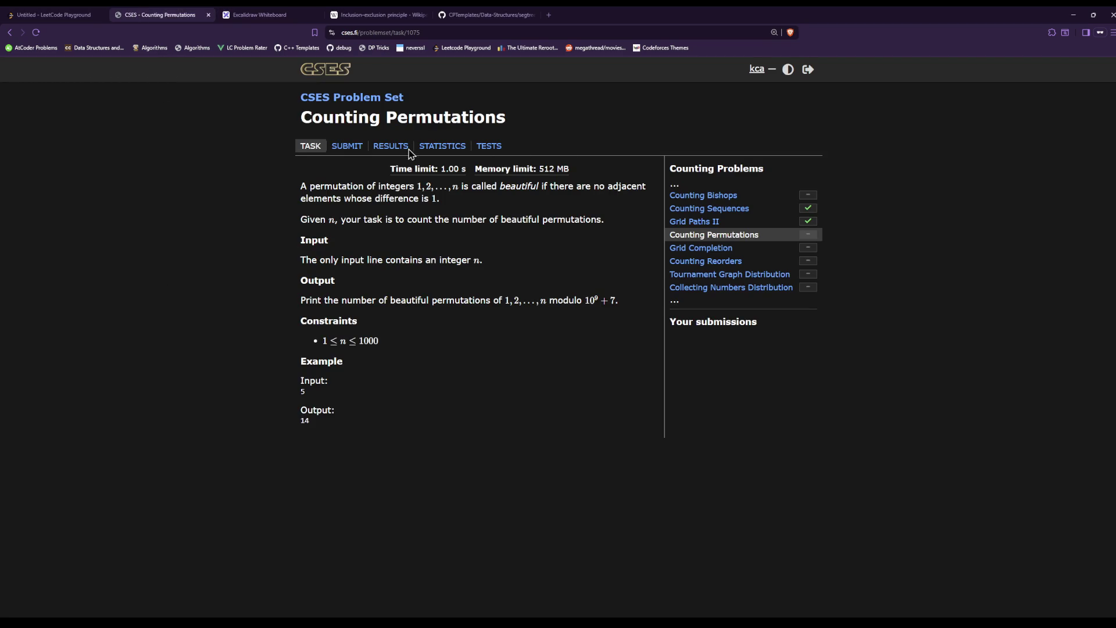
# Go to the CSES home page and scroll through the Problem Set task list to Mathematics
pyautogui.click(333, 78)
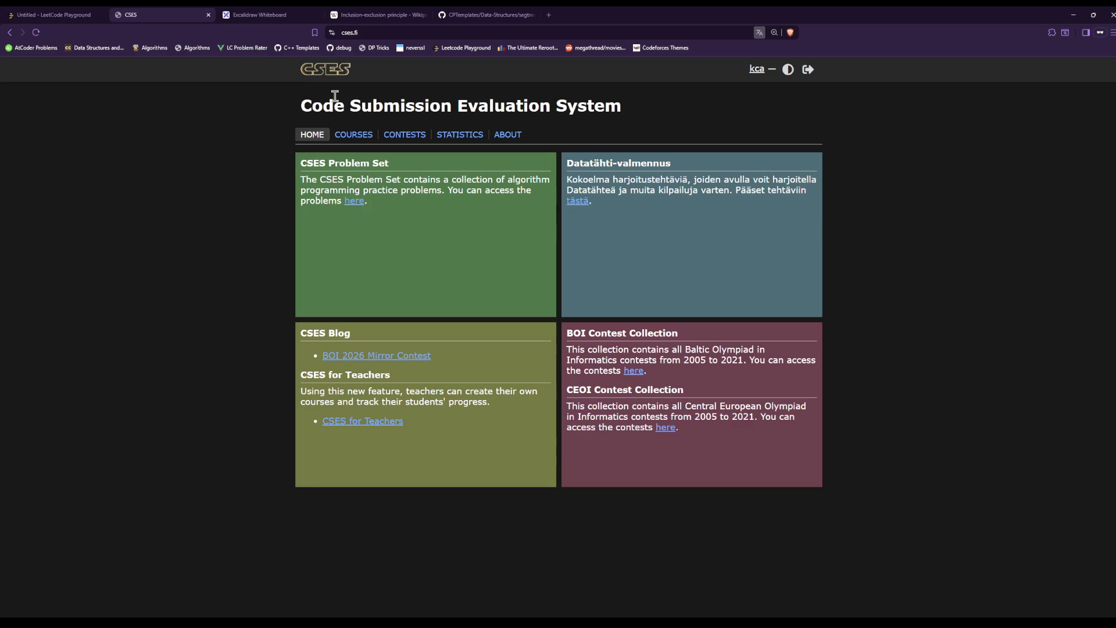
pyautogui.scroll(-15, 358, 263)
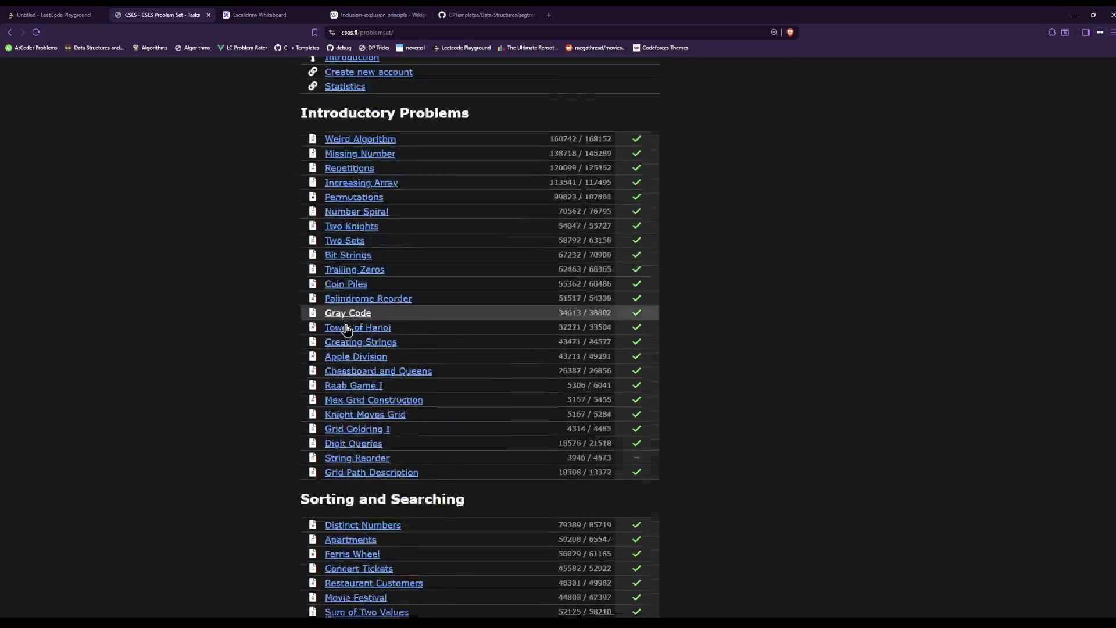
pyautogui.scroll(-10, 201, 420)
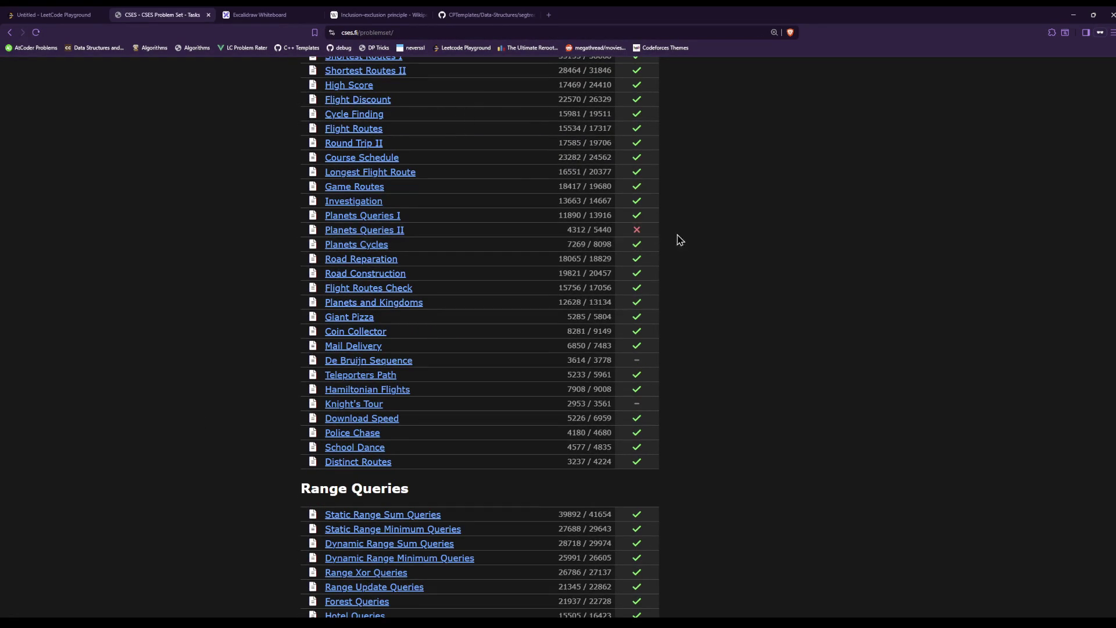
pyautogui.tripleClick(486, 235)
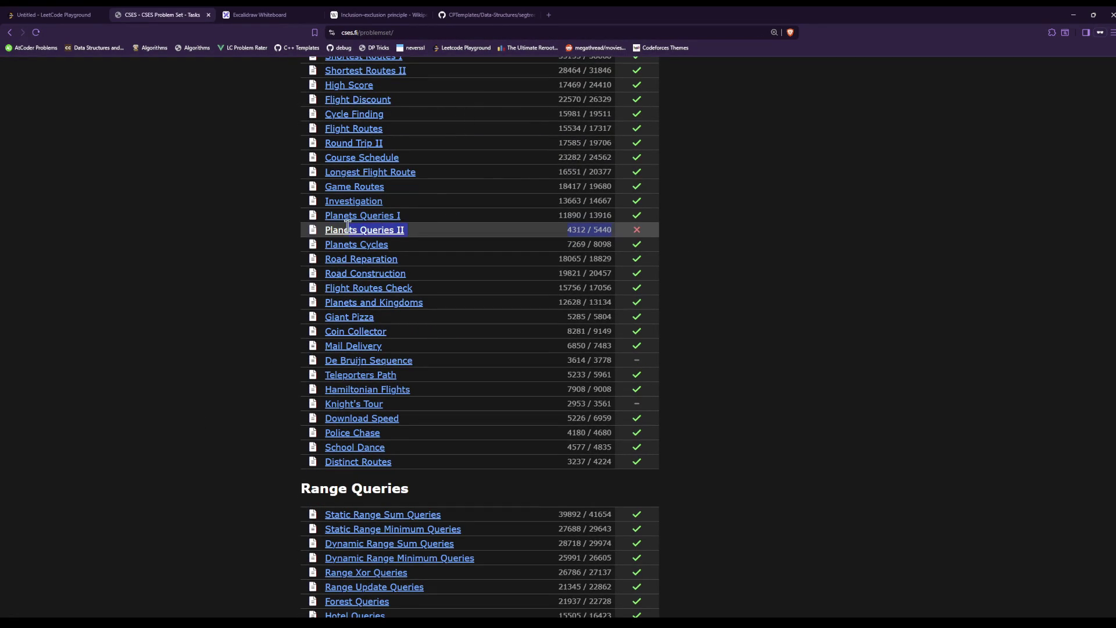
pyautogui.moveTo(347, 225); pyautogui.dragTo(333, 215)
pyautogui.scroll(-1, 75, 364)
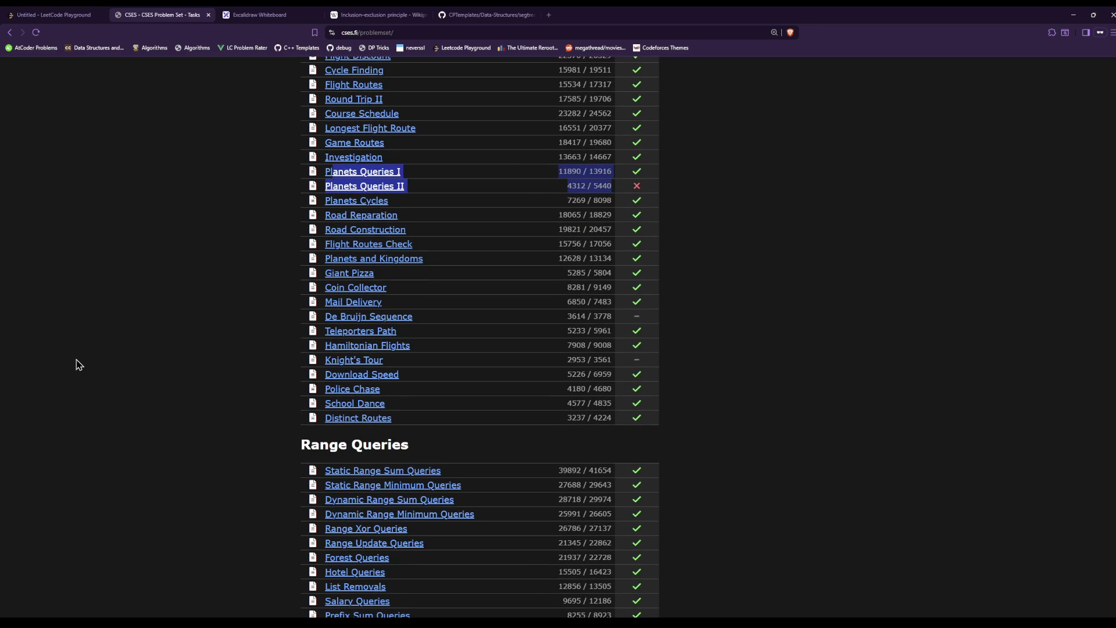
pyautogui.scroll(-7, 79, 364)
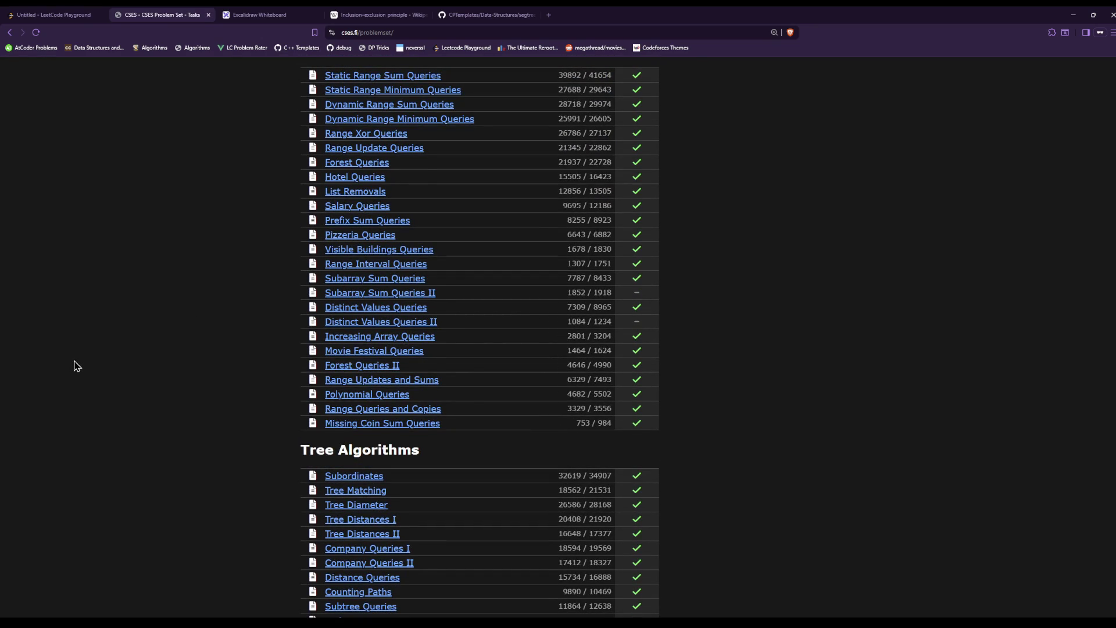
pyautogui.scroll(-4, 76, 364)
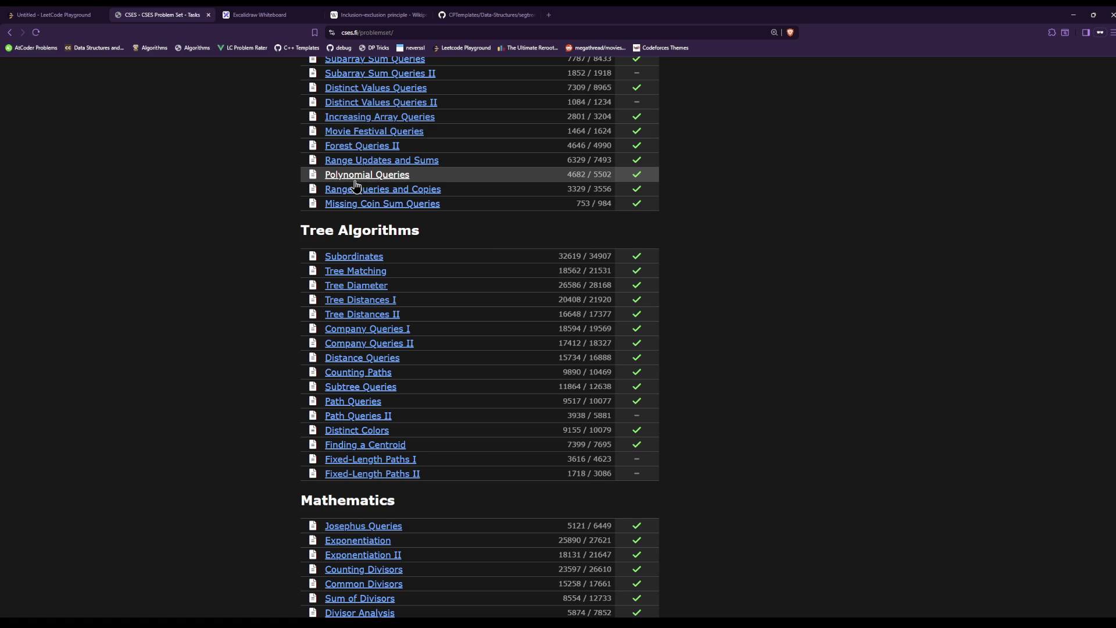
pyautogui.scroll(-2, 357, 185)
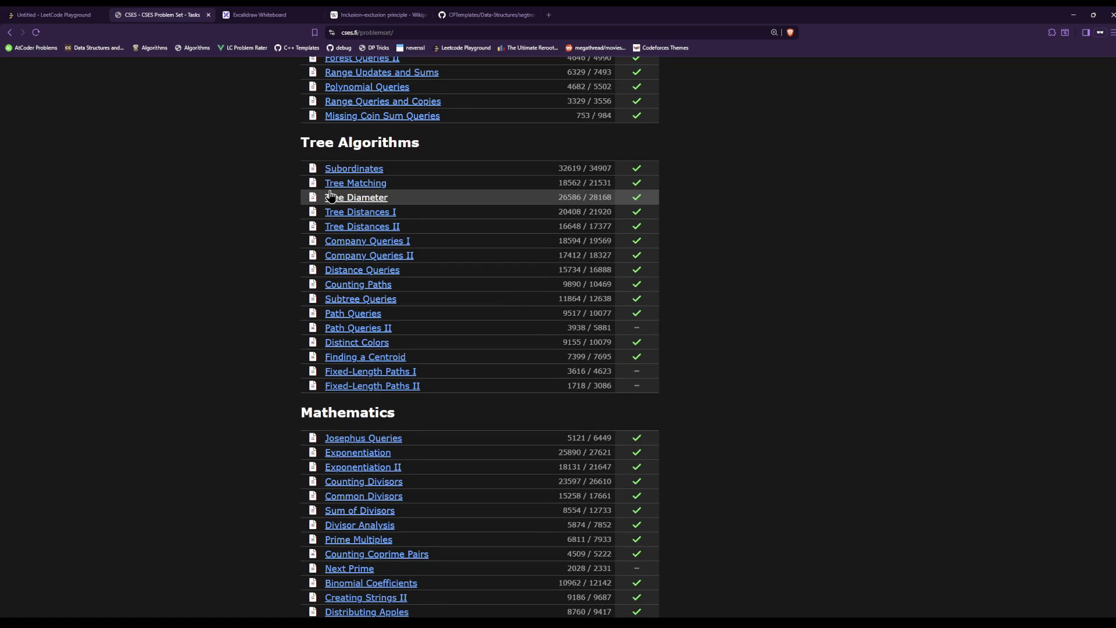